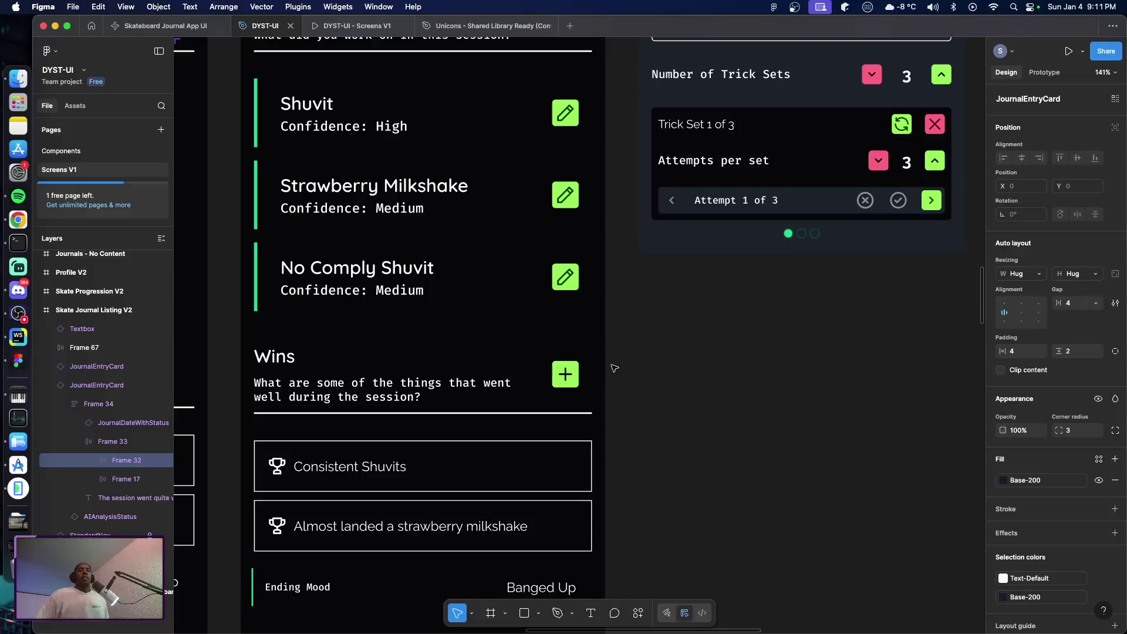
- Pan through the Skate Journal, Analysis and Suggested Tricks sections to show Journal Analysis beside the trick edit panel
scroll(613, 369, up, 3)
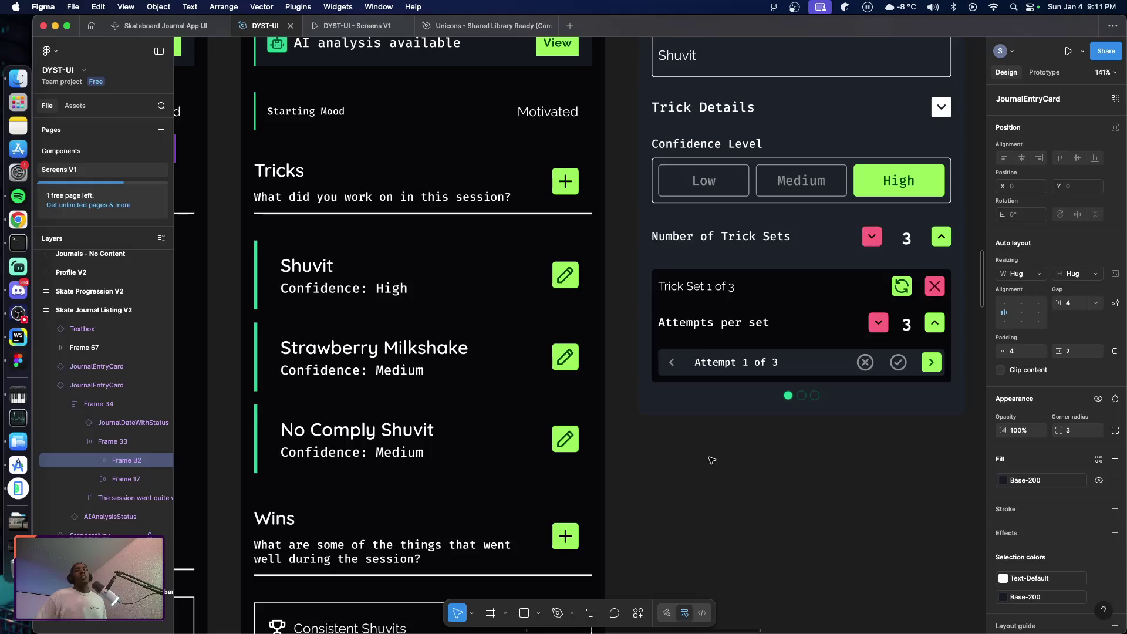
scroll(712, 461, right, 10)
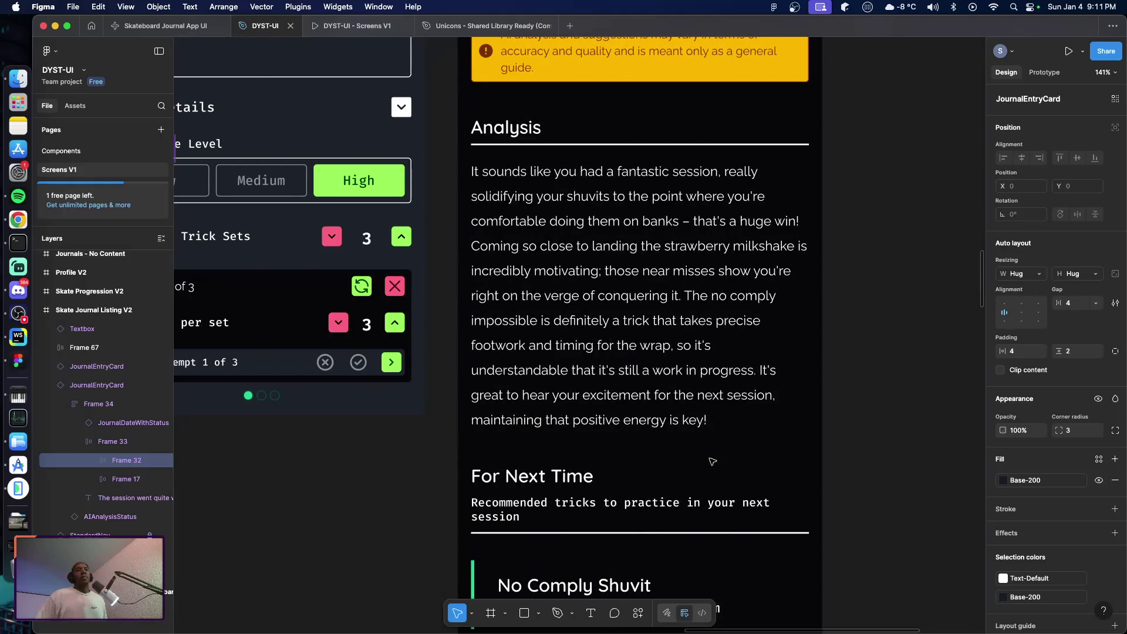
scroll(737, 463, down, 3)
scroll(739, 464, down, 15)
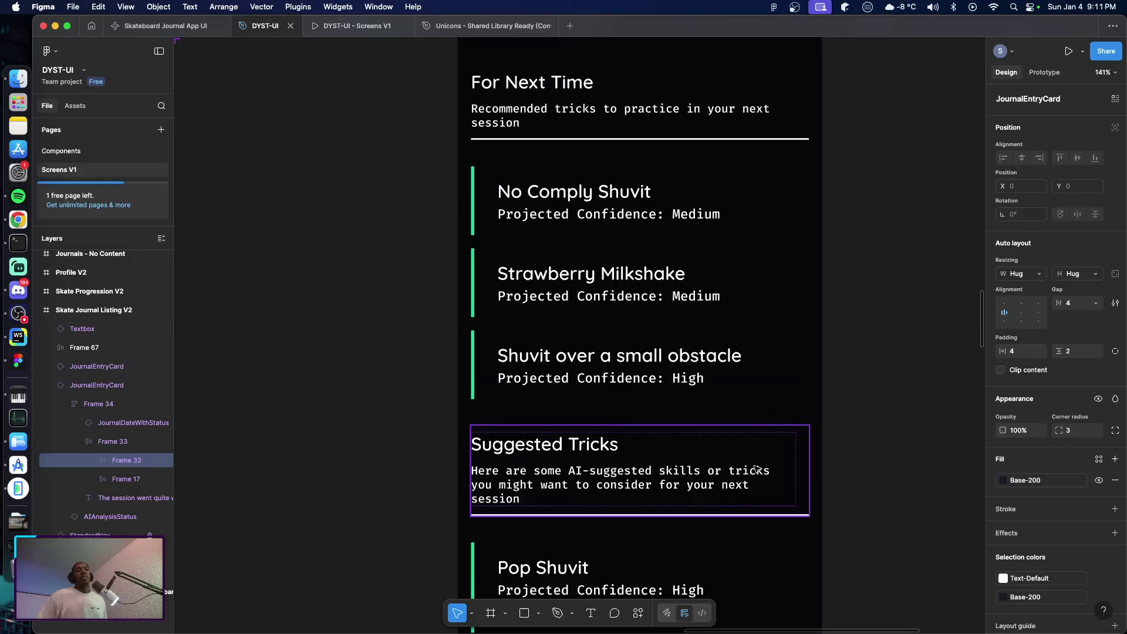
scroll(845, 481, up, 12)
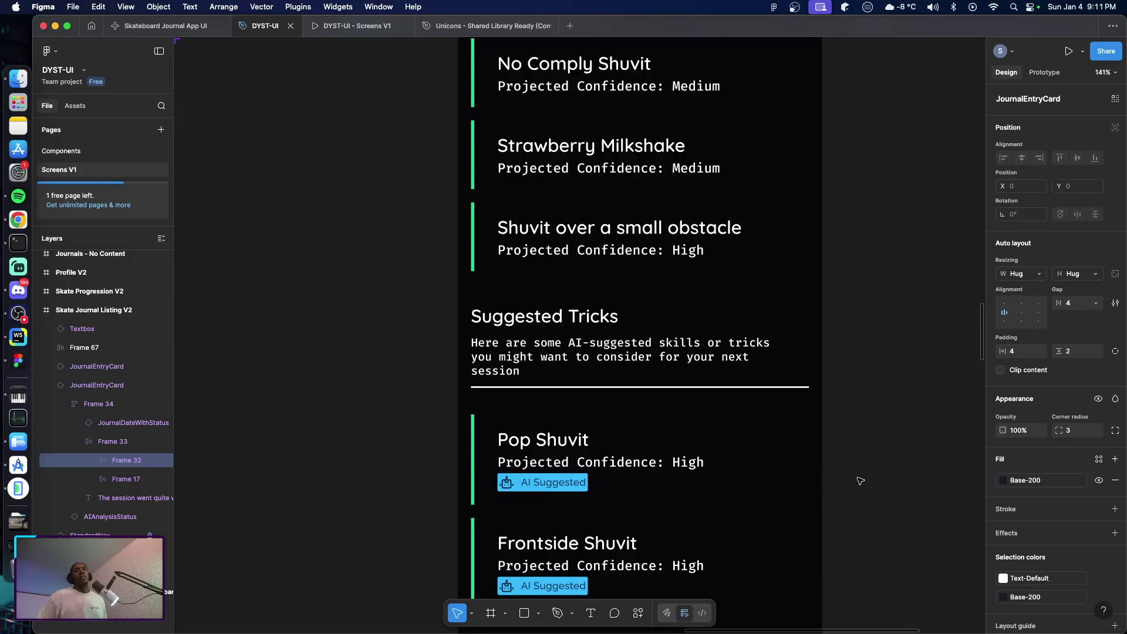
scroll(859, 482, up, 2)
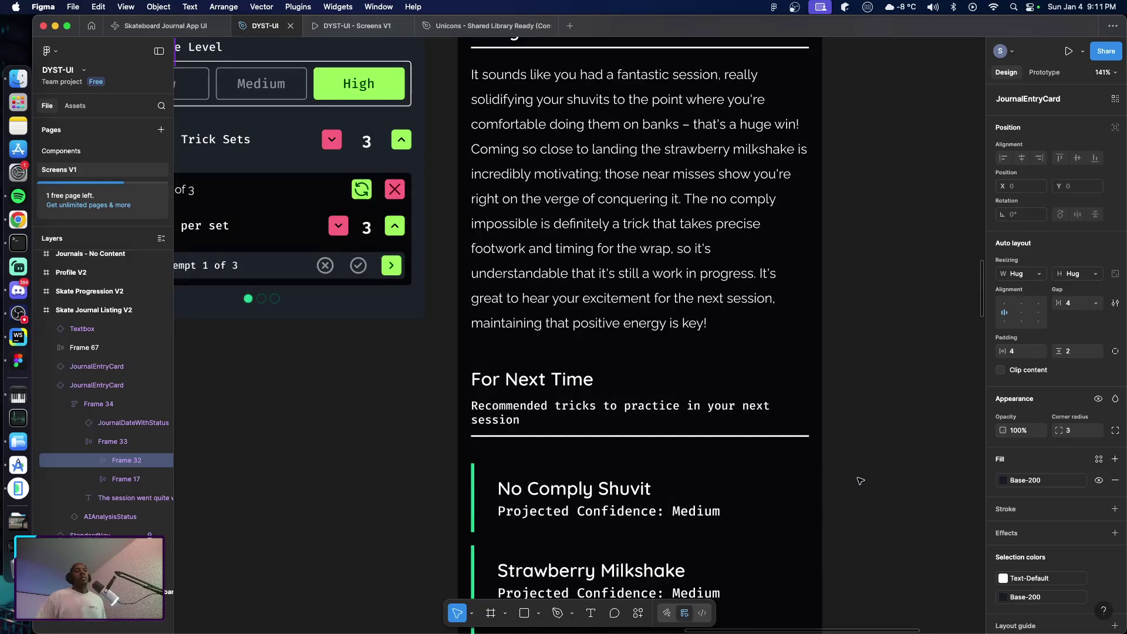
scroll(854, 479, down, 3)
scroll(853, 477, down, 1)
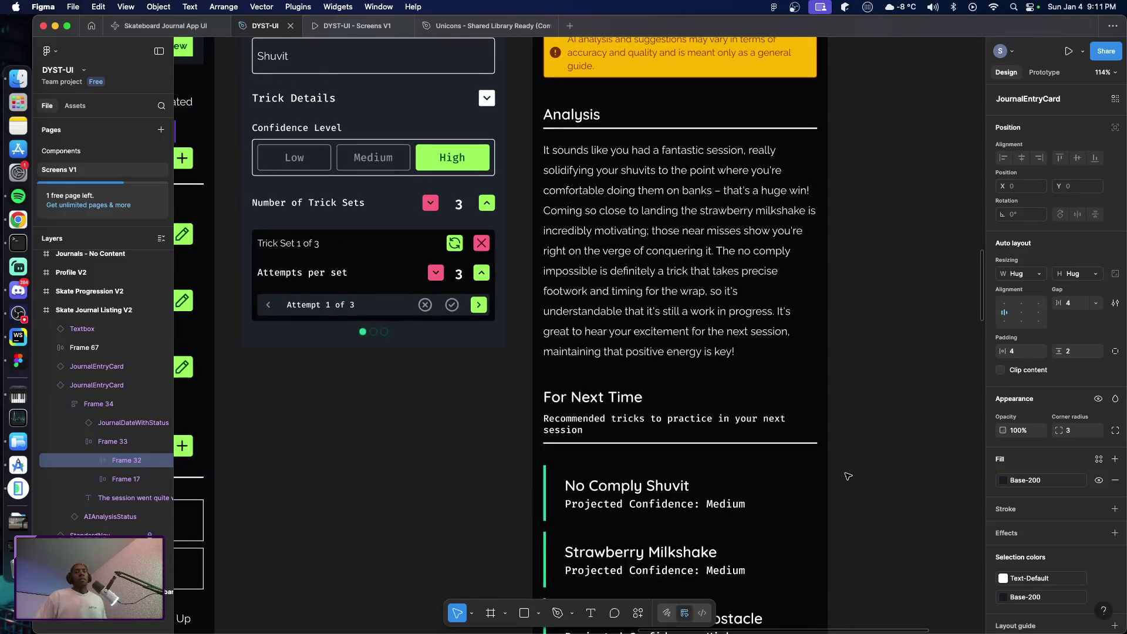
scroll(860, 480, up, 5)
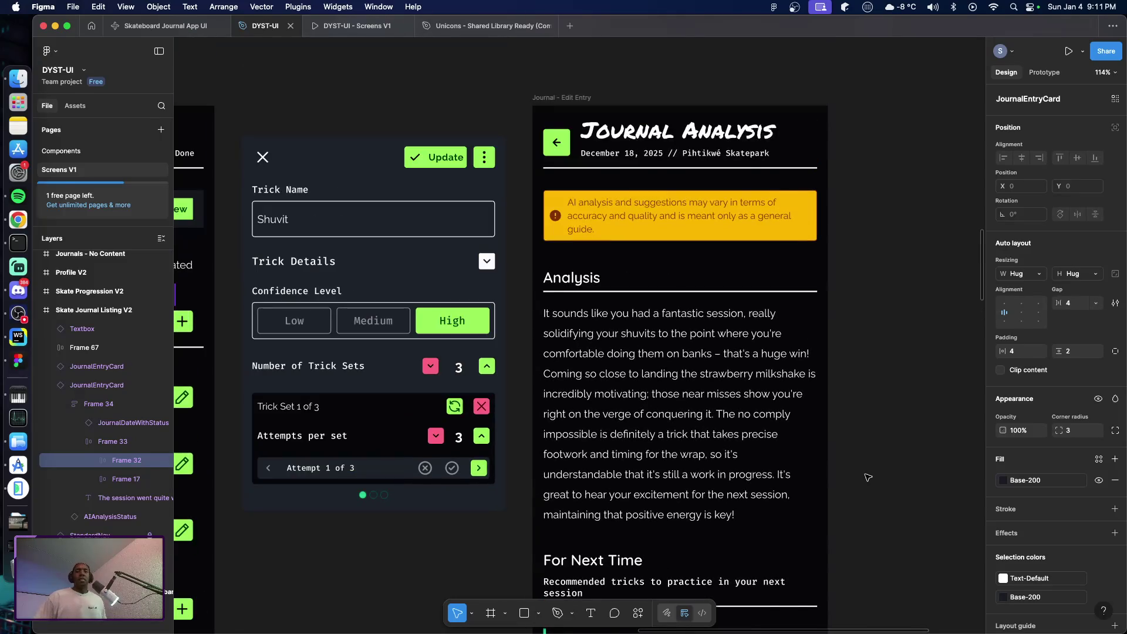
scroll(868, 472, down, 1)
scroll(863, 467, down, 1)
scroll(861, 467, down, 1)
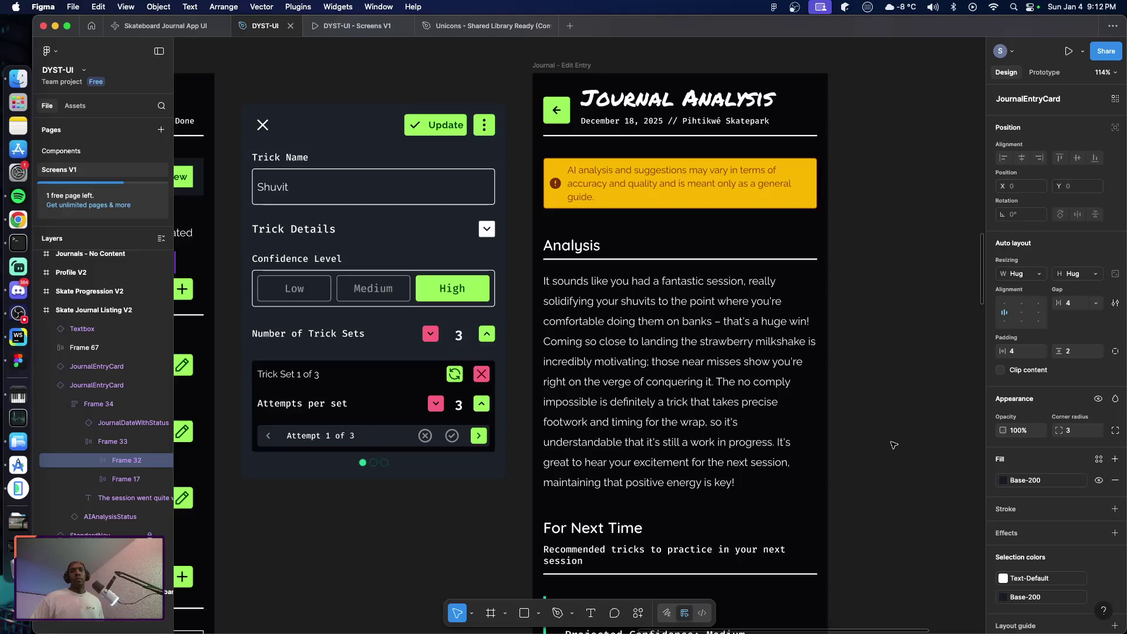
scroll(807, 421, down, 1)
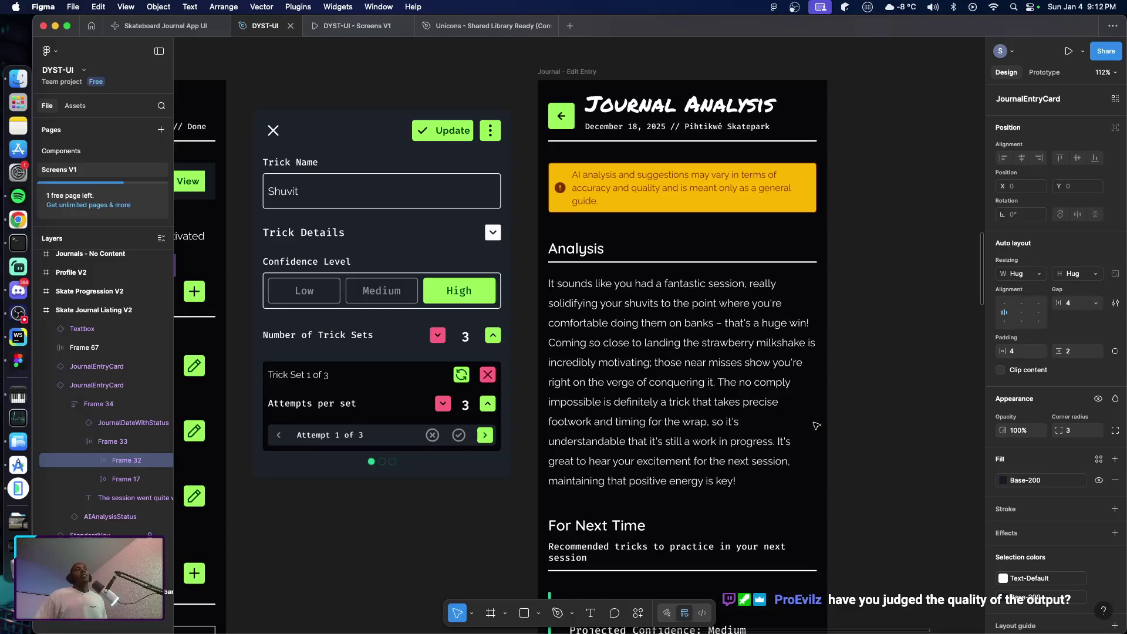
- Pan to the Skate Journal frame and down to the No Comply Shuvit, Strawberry Milkshake and Shuvit recommendations
scroll(701, 399, left, 5)
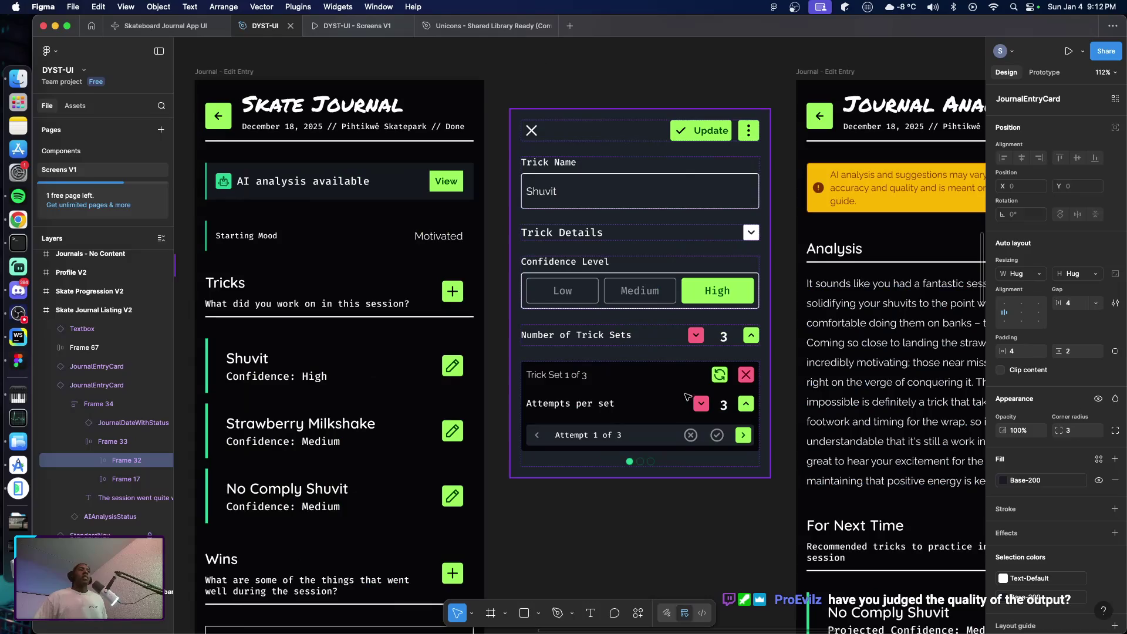
scroll(632, 382, down, 3)
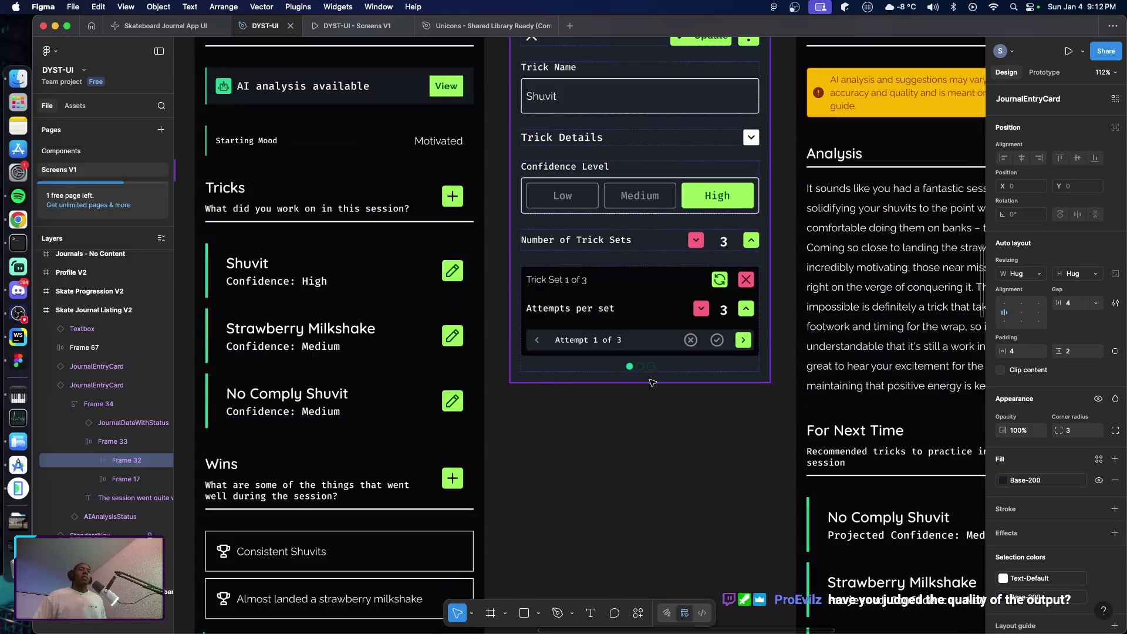
scroll(632, 383, right, 5)
scroll(657, 378, down, 7)
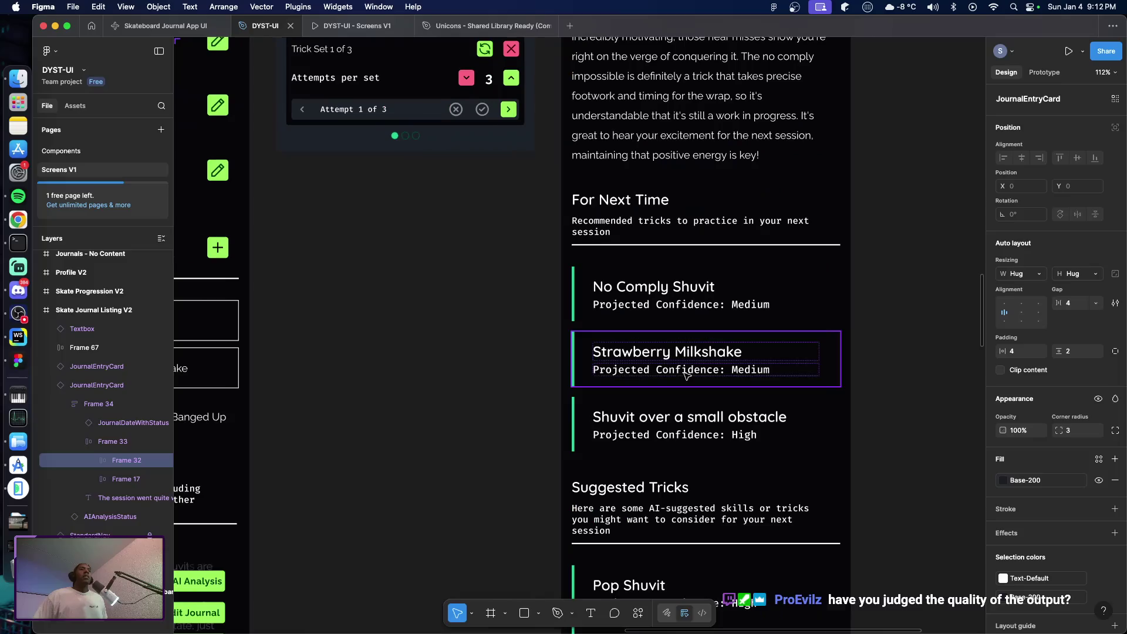
scroll(685, 375, right, 2)
scroll(655, 363, down, 1)
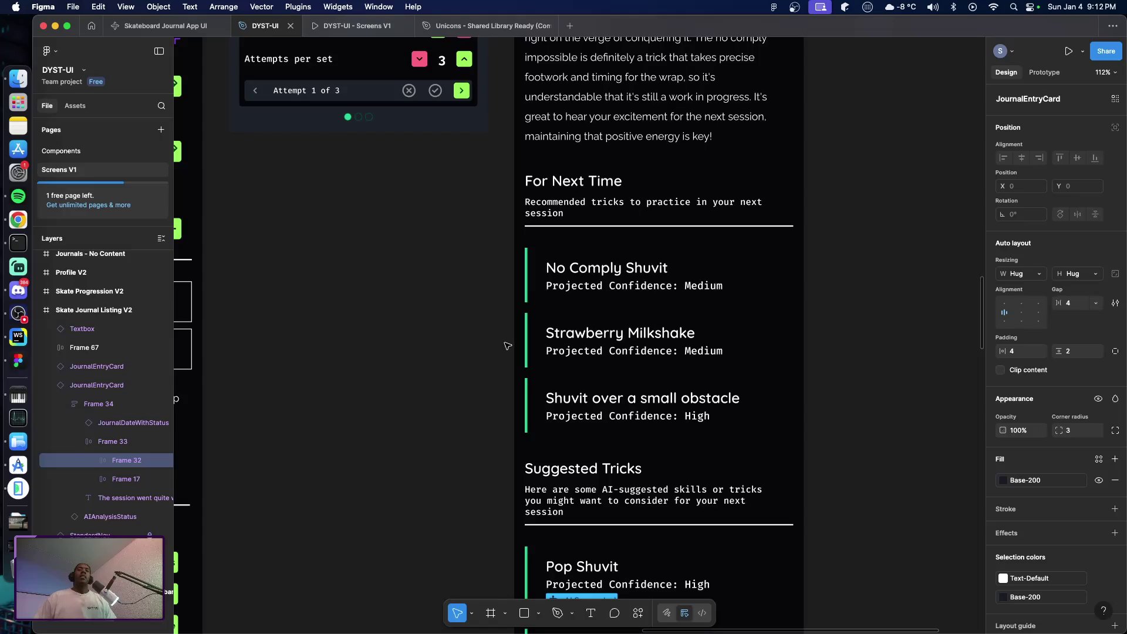
scroll(507, 342, up, 3)
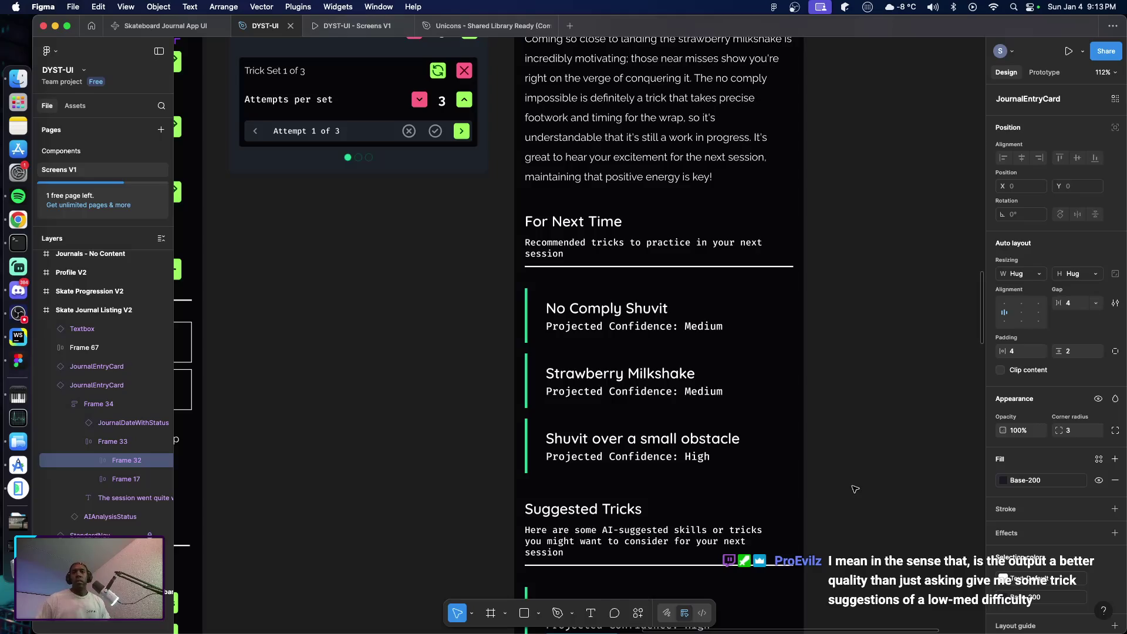
scroll(854, 489, down, 1)
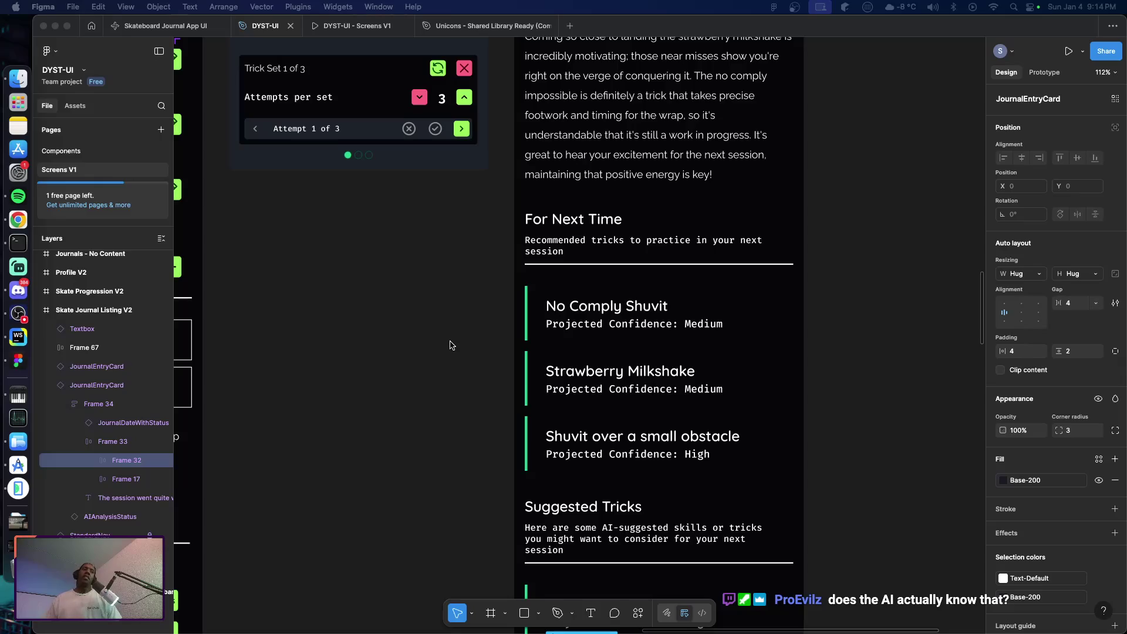
scroll(395, 352, left, 6)
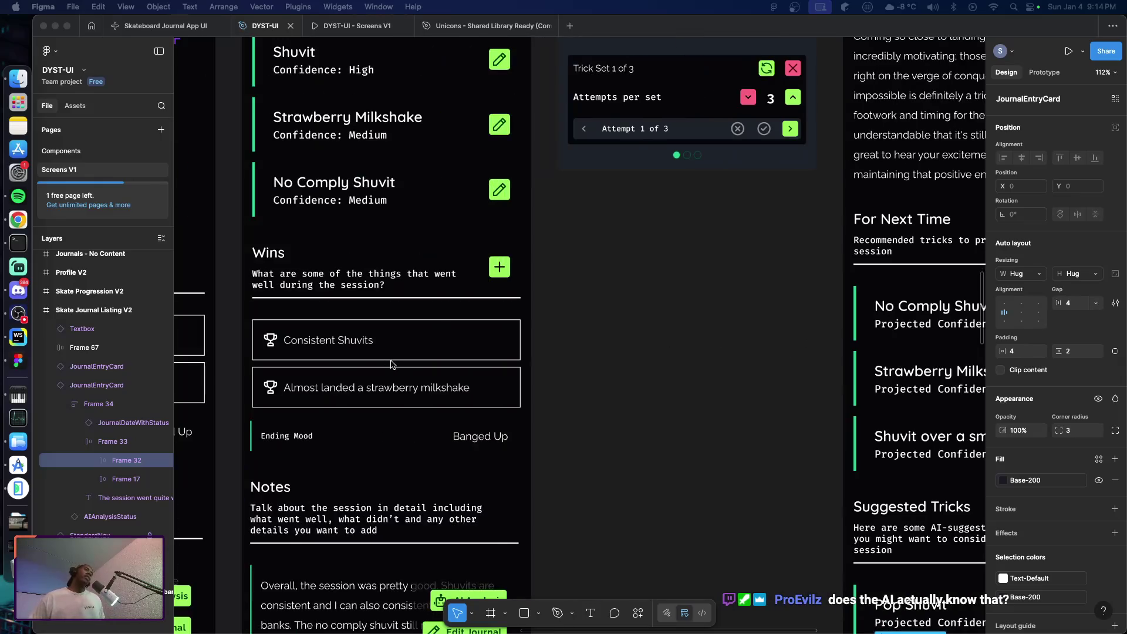
- Scroll up past Notes and Wins to the Tricks list and the Shuvit edit panel (High, 3x3)
scroll(602, 363, left, 2)
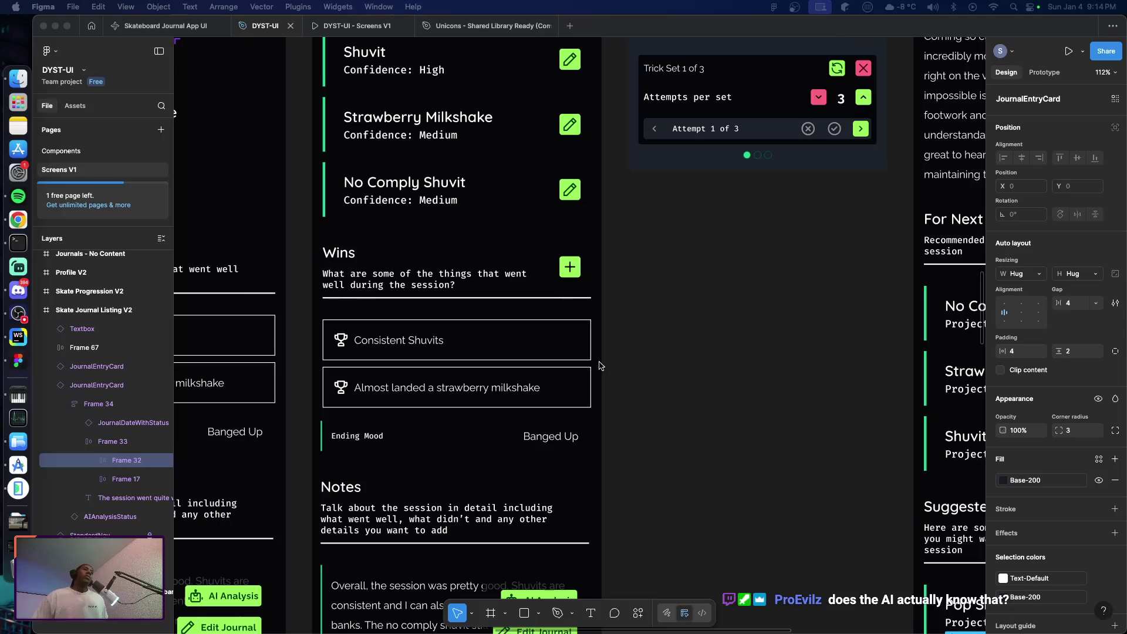
scroll(614, 360, down, 6)
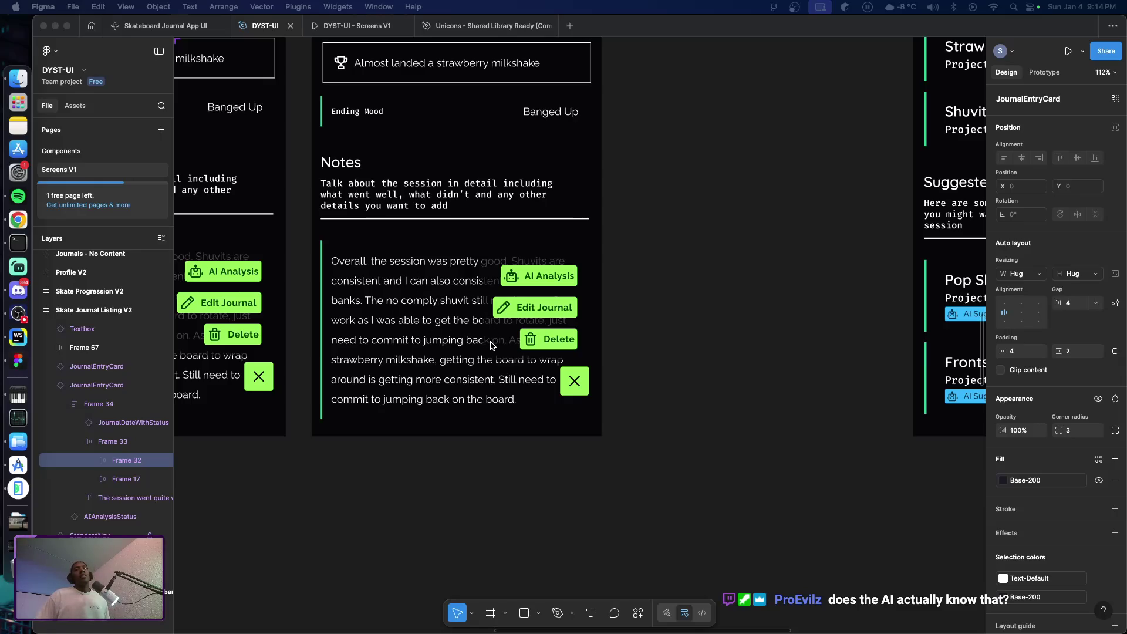
scroll(505, 349, up, 5)
scroll(512, 352, up, 7)
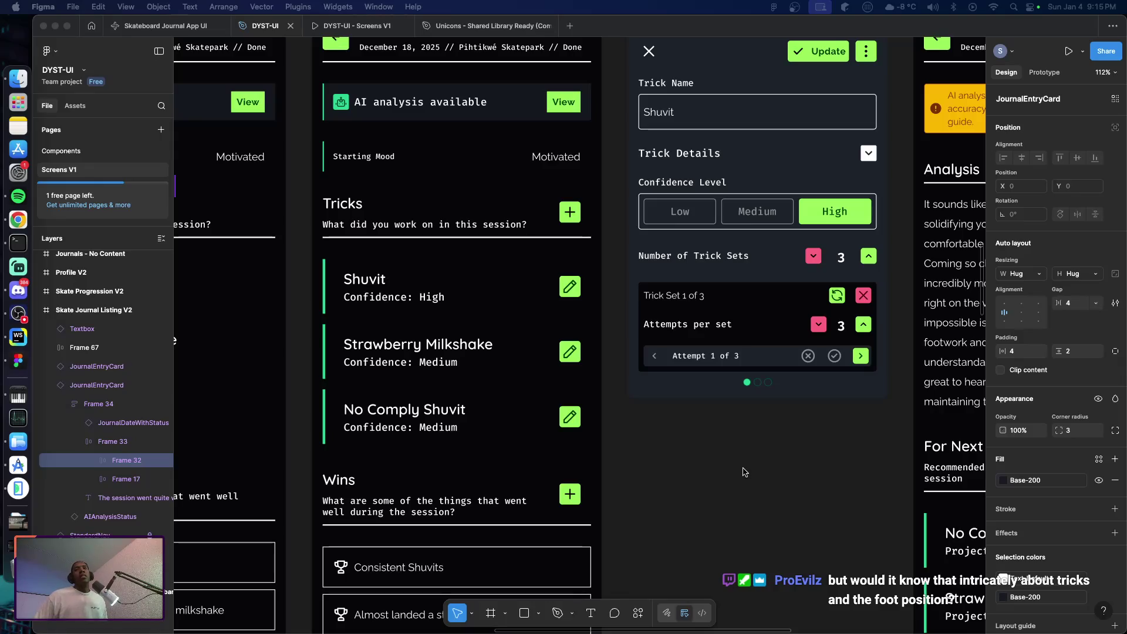
- Pan right and down to the AI analysis frame's shuvit praise and Medium-confidence trick recommendations
scroll(750, 476, down, 2)
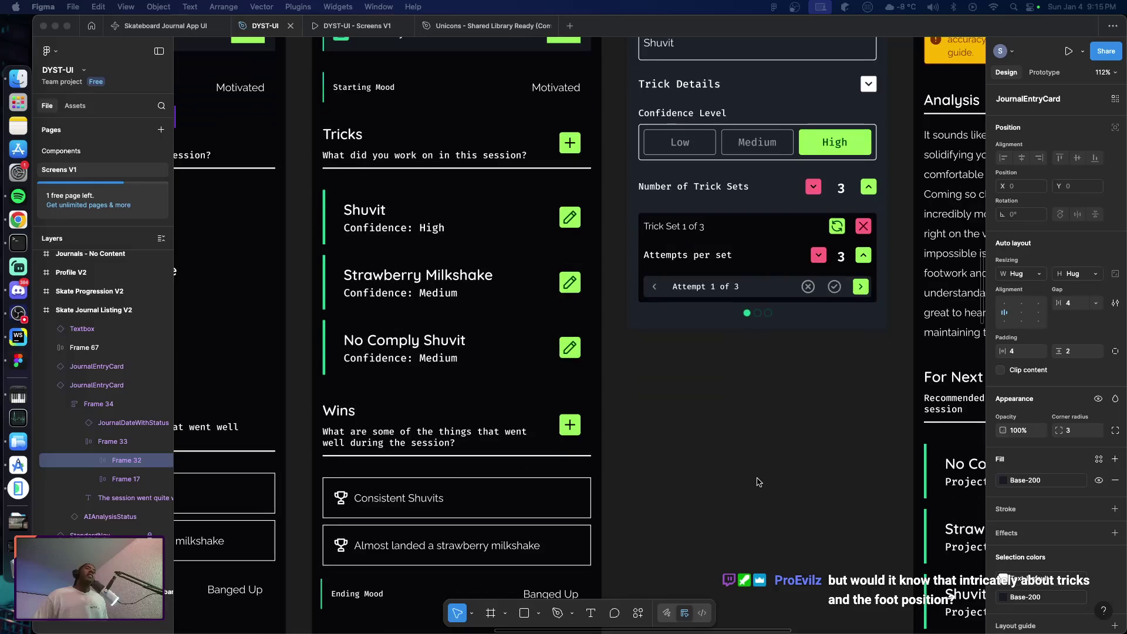
scroll(750, 479, right, 2)
scroll(743, 480, right, 5)
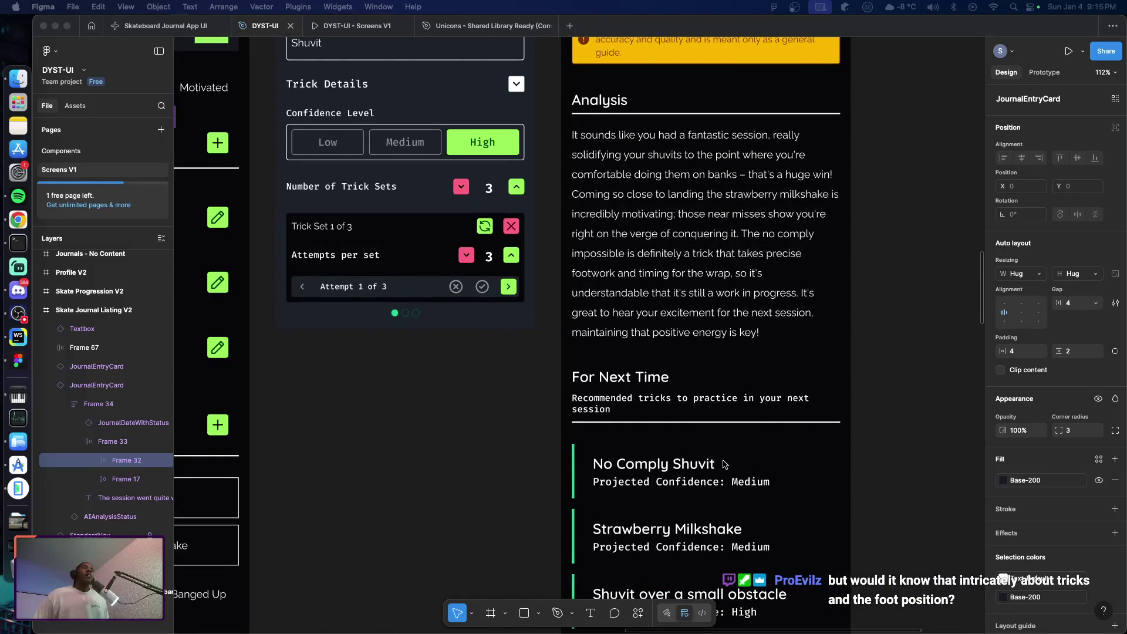
scroll(725, 469, down, 5)
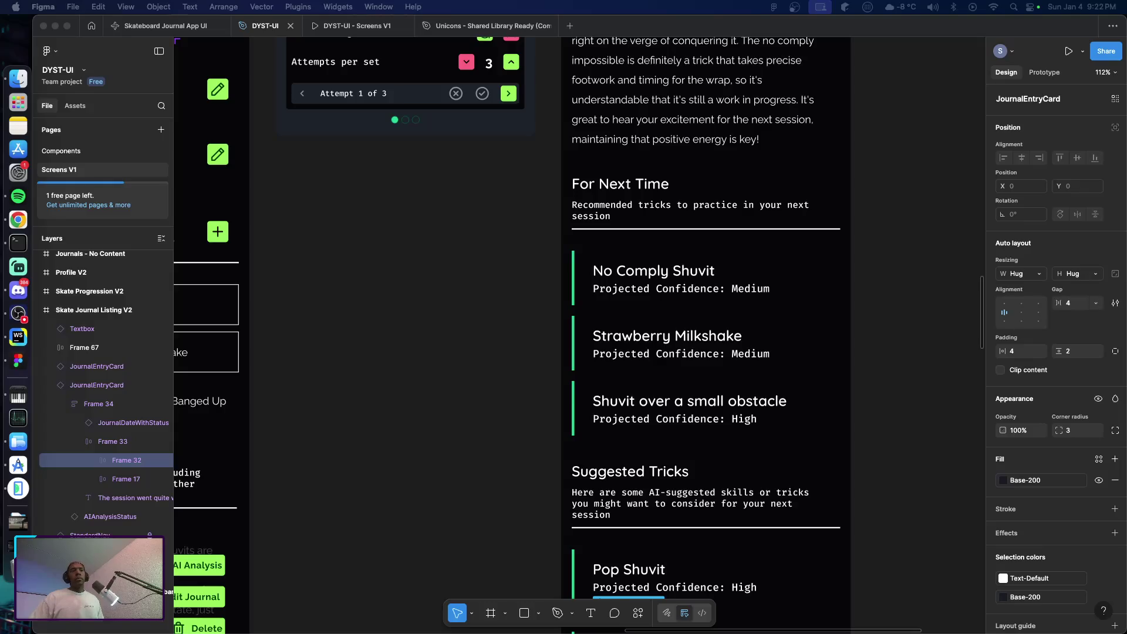
- Scroll down the Journal Analysis frame past its AI accuracy disclaimer and recommendations
scroll(850, 428, down, 1)
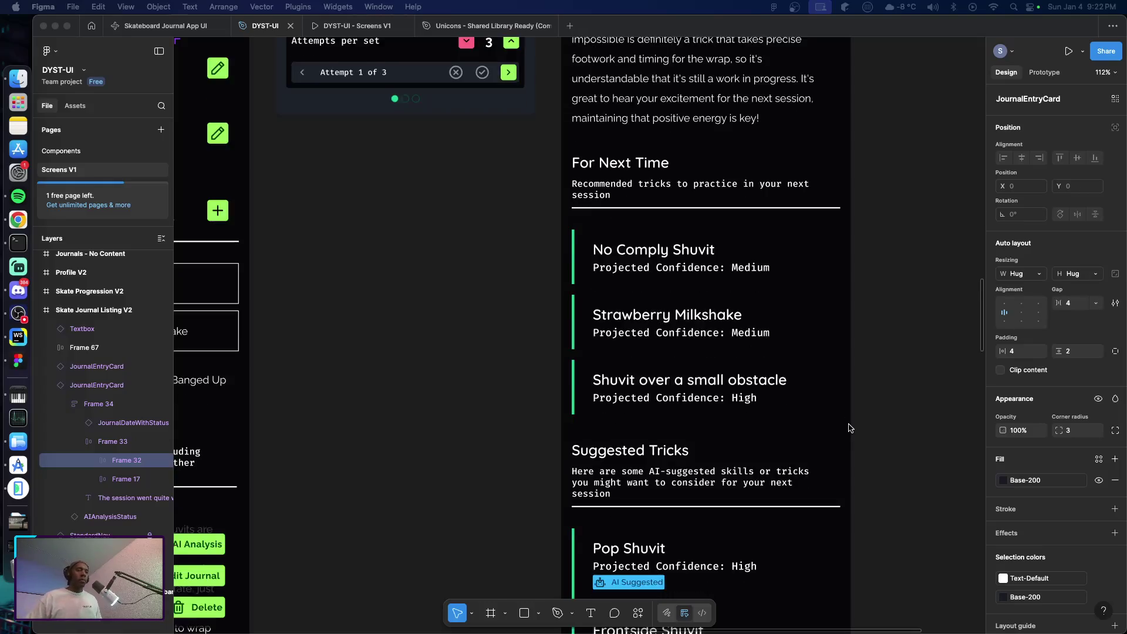
scroll(849, 428, down, 4)
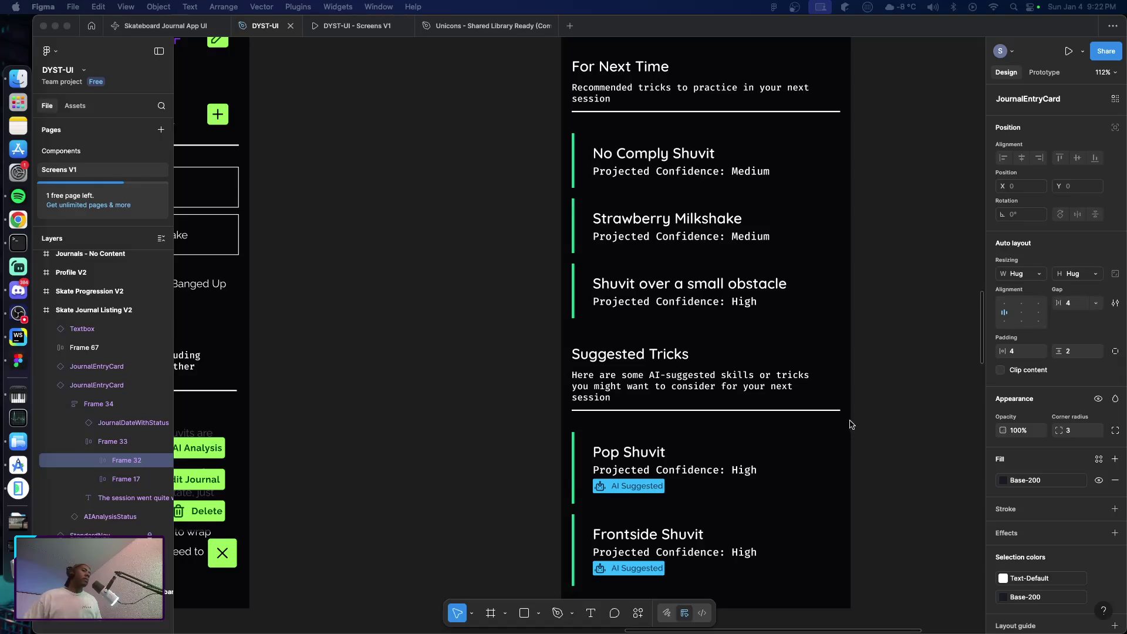
scroll(852, 426, down, 5)
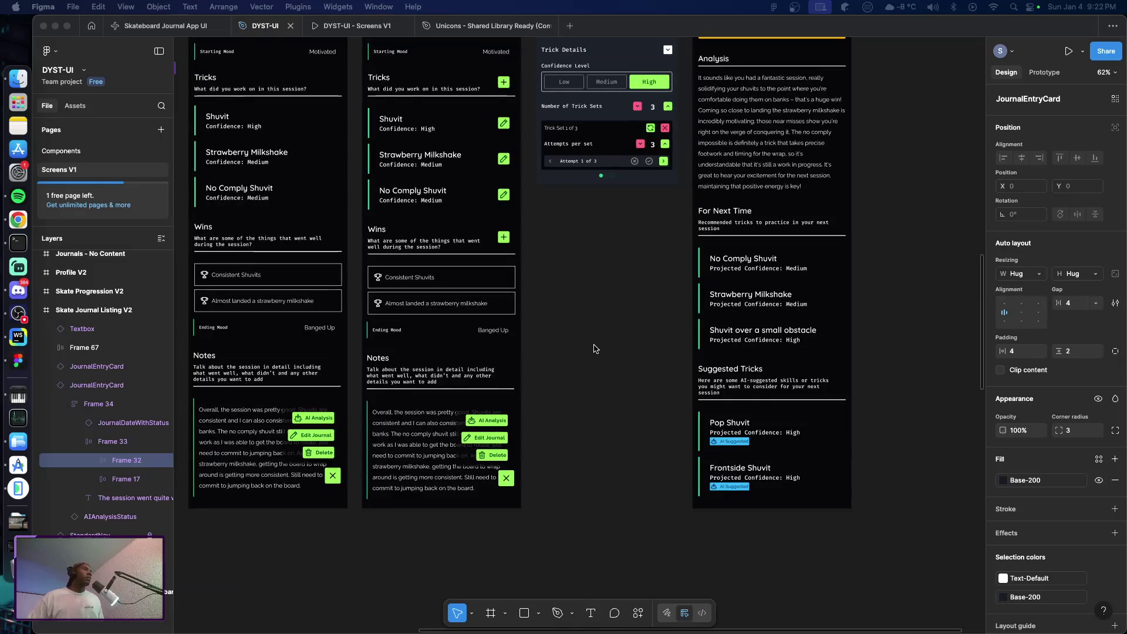
- Bring up the app switcher twice, dismiss it to stay in Figma, and scroll back up
key(super+Tab)
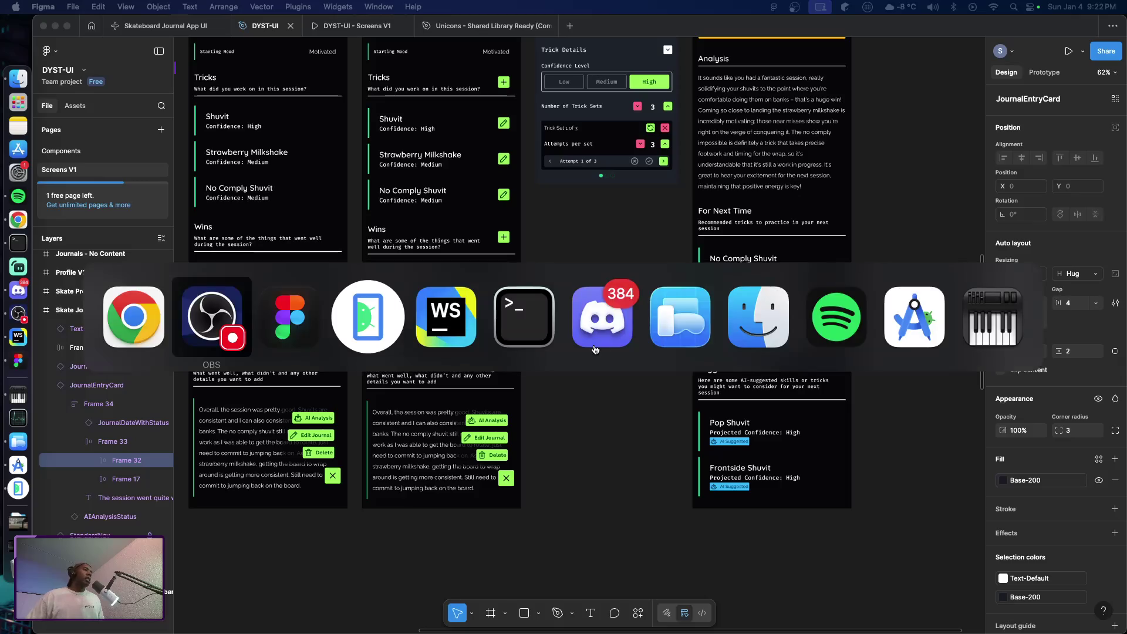
key(Tab)
key(Tab)
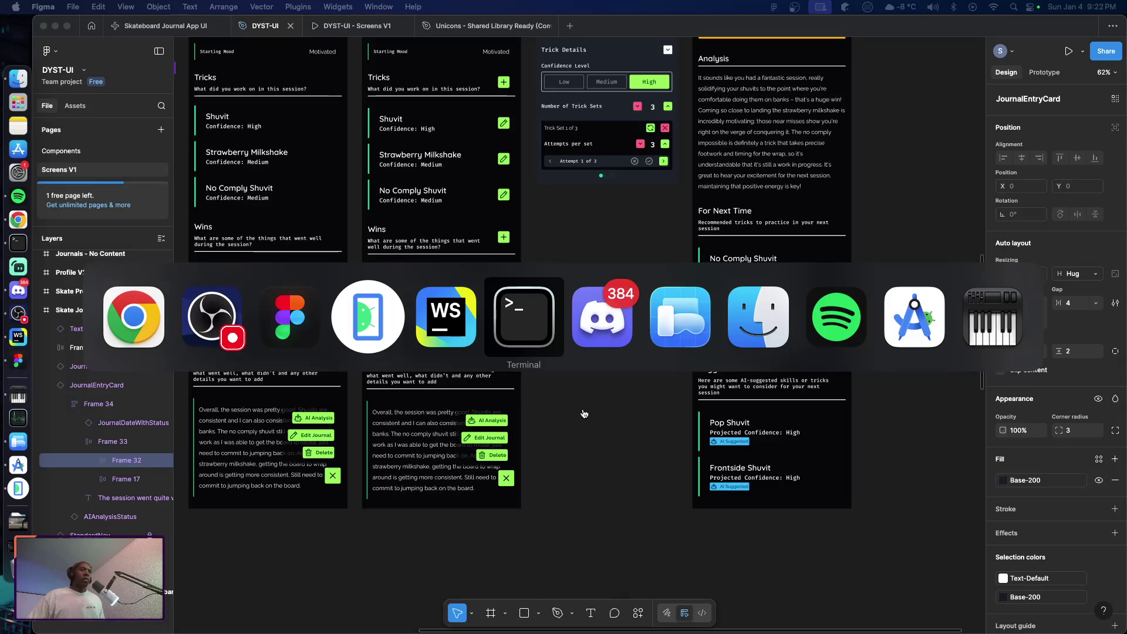
key(Escape)
key(super+Tab)
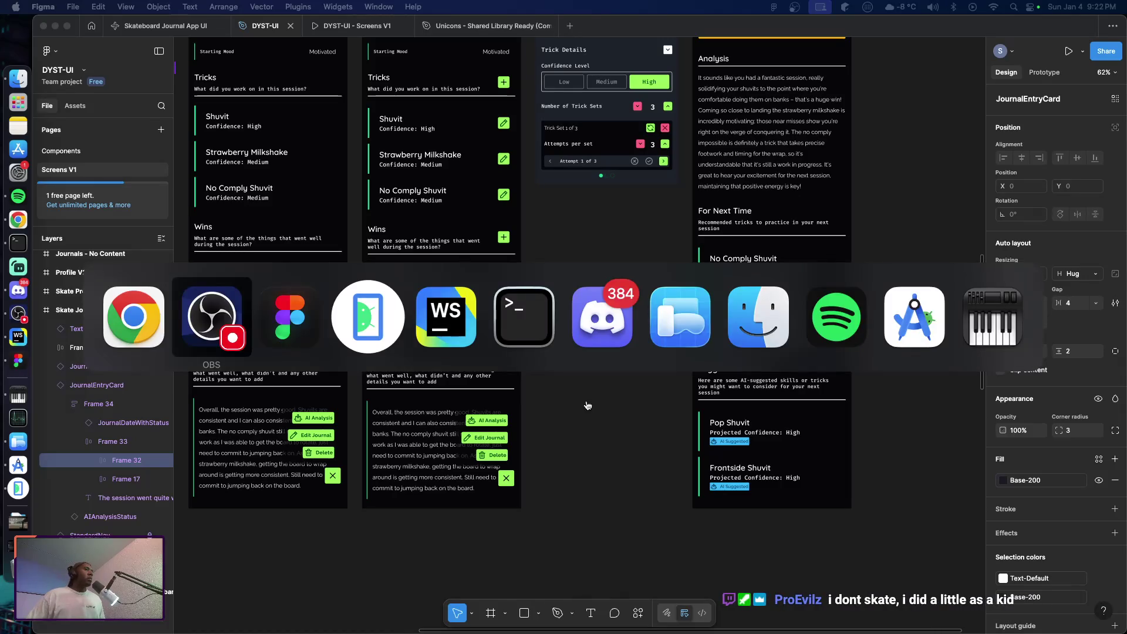
key(Escape)
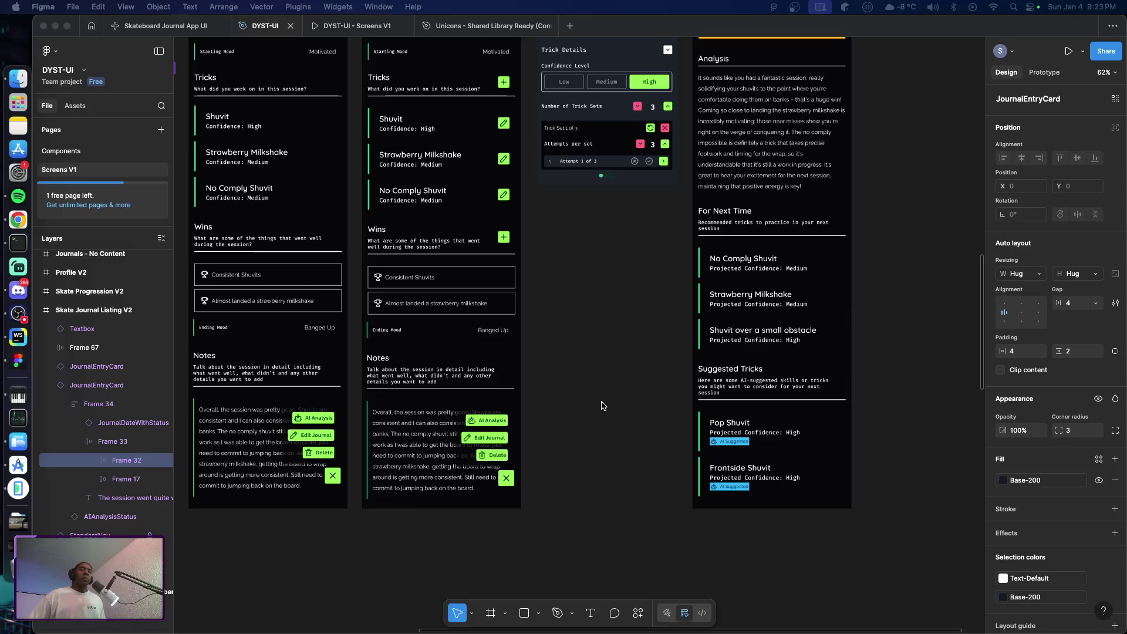
scroll(602, 404, up, 3)
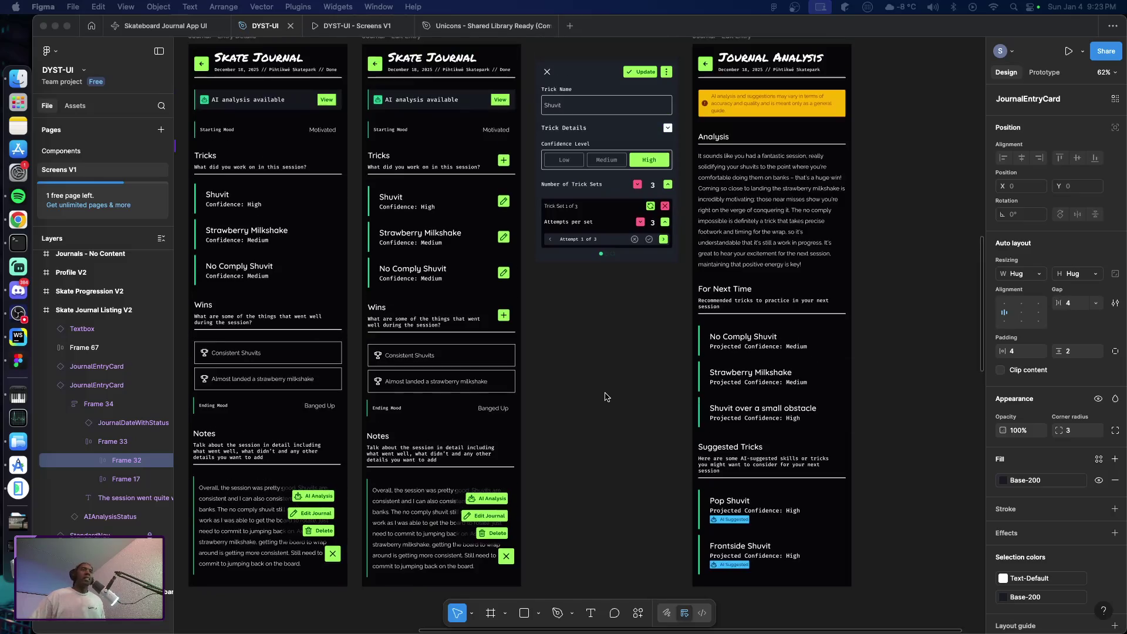
scroll(606, 395, down, 1)
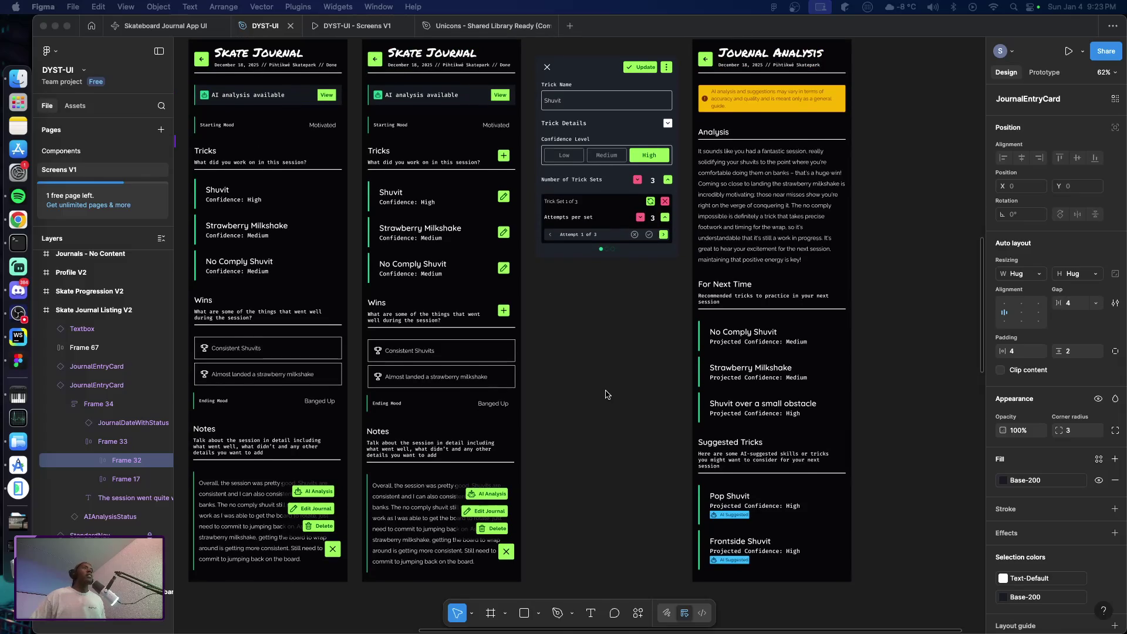
scroll(606, 395, up, 1)
click(608, 396)
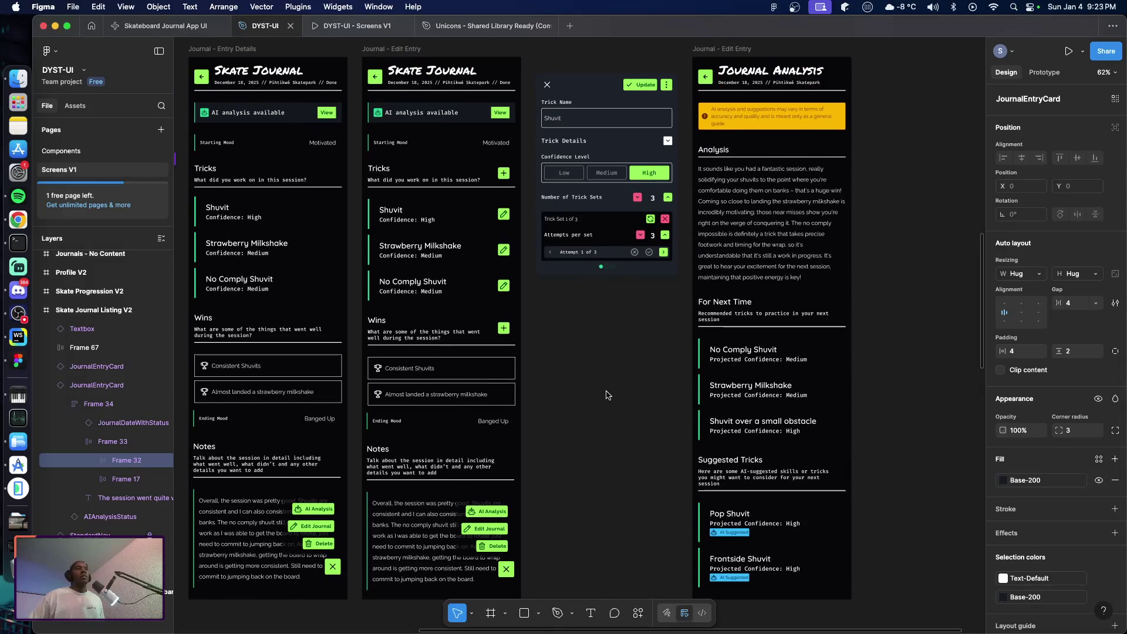
key(super+Tab)
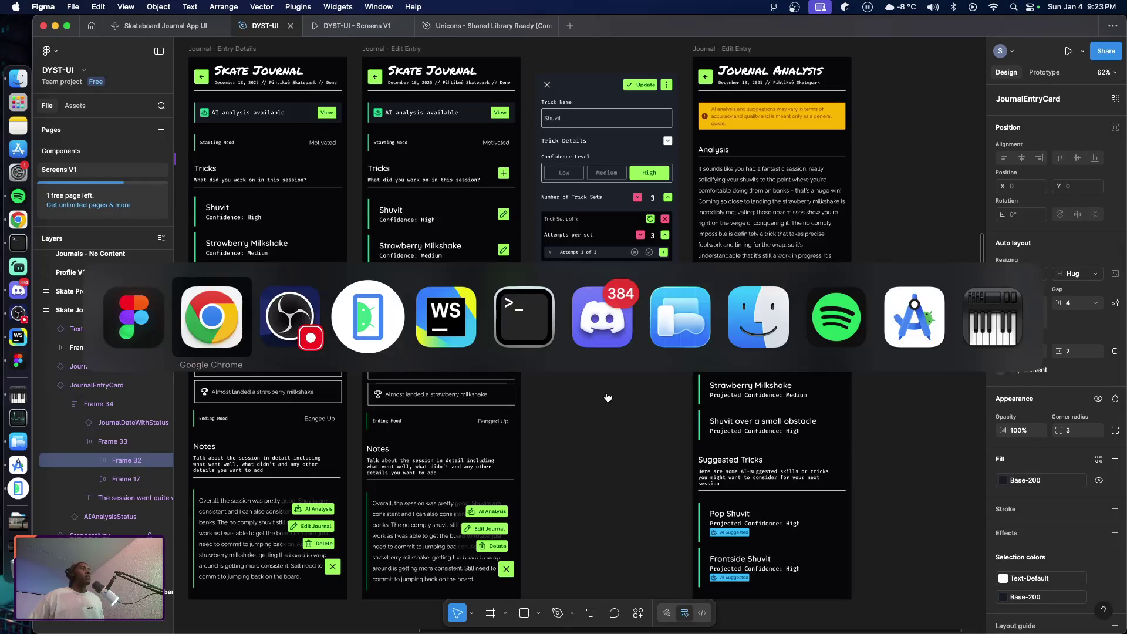
key(Escape)
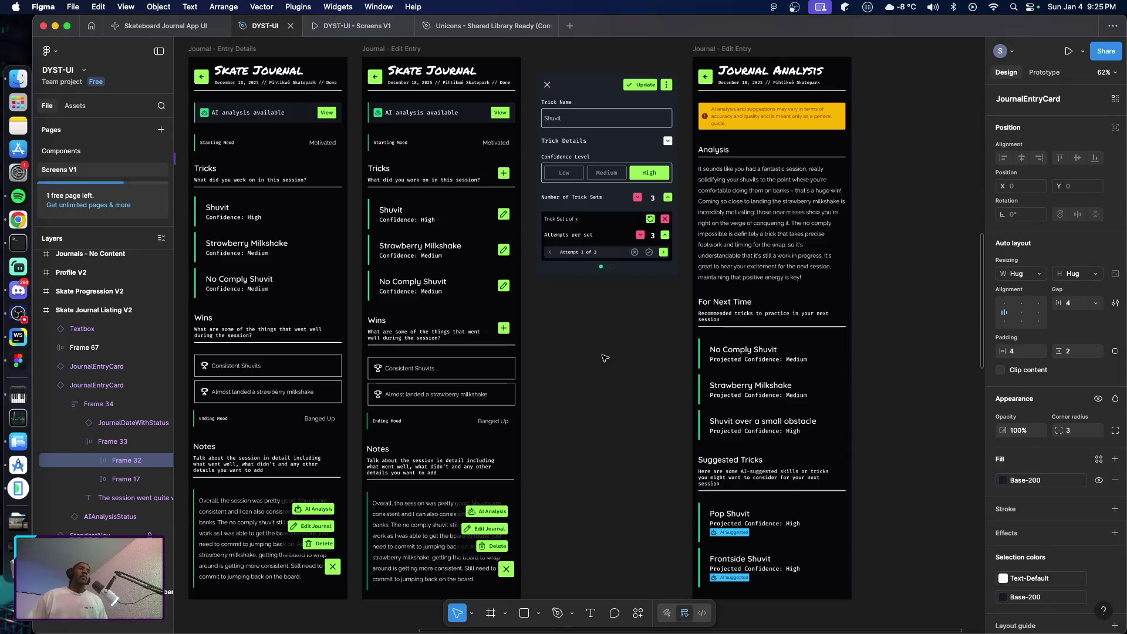
scroll(604, 358, up, 1)
scroll(603, 364, up, 1)
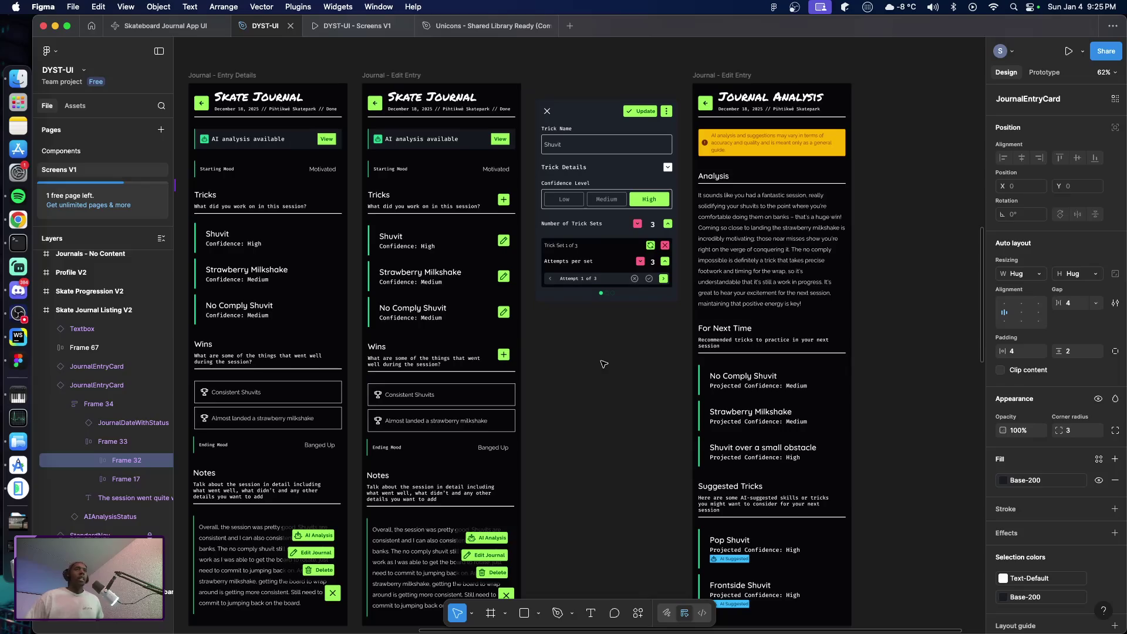